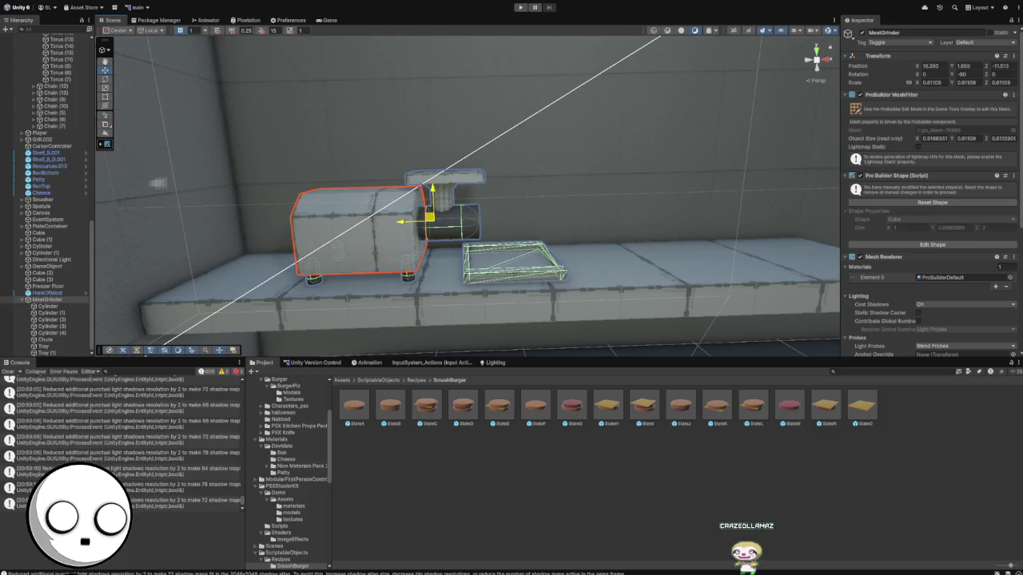
Nudge the meat grinder along X from 16.392 to 16.009 and bring it into view
drag(404, 222, 364, 223)
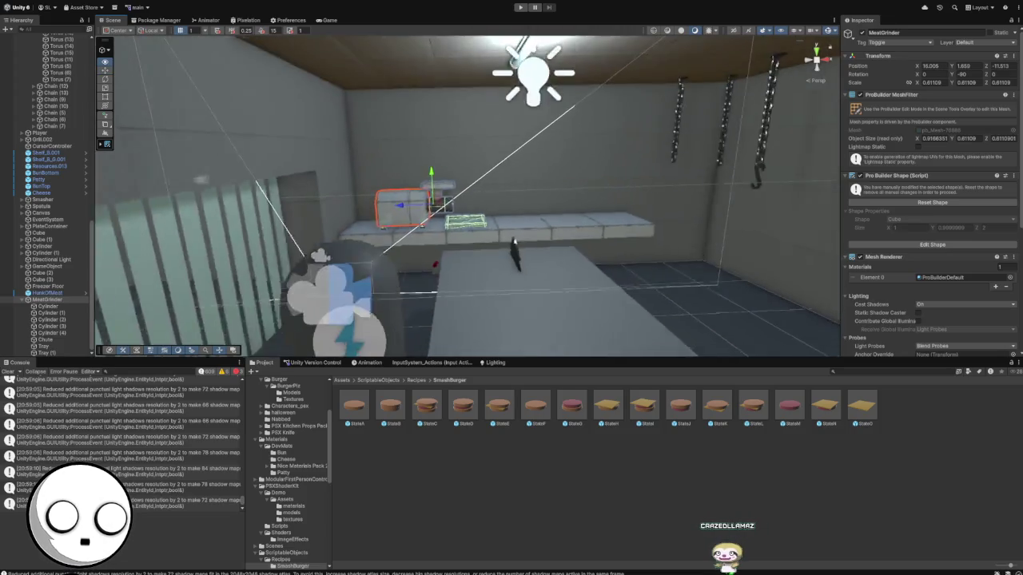
key(w)
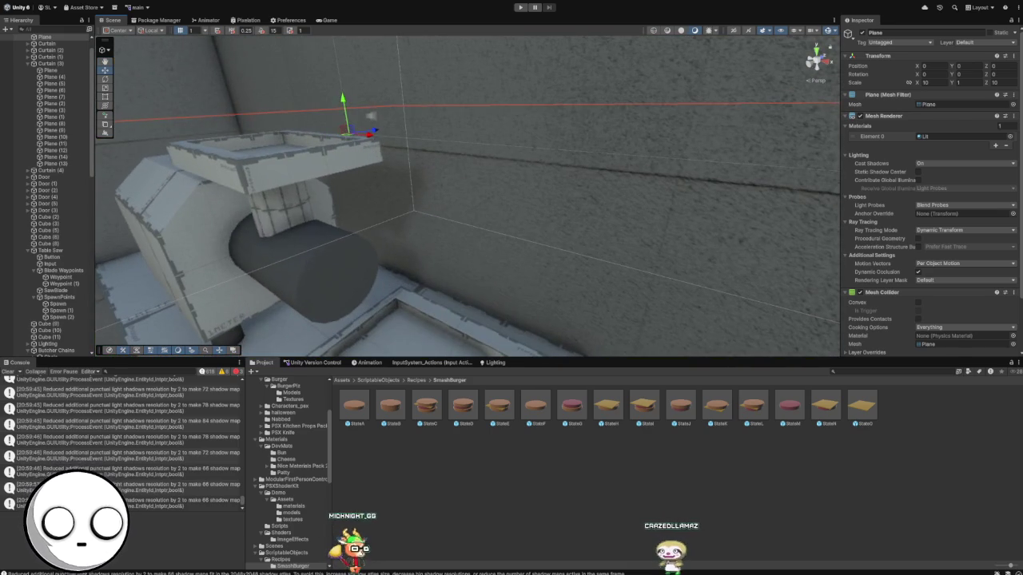
Duplicate output tube Cylinder (4) as Cylinder (5) and squash the copy to a 0.0337-high disc
click(343, 254)
key(ctrl+d)
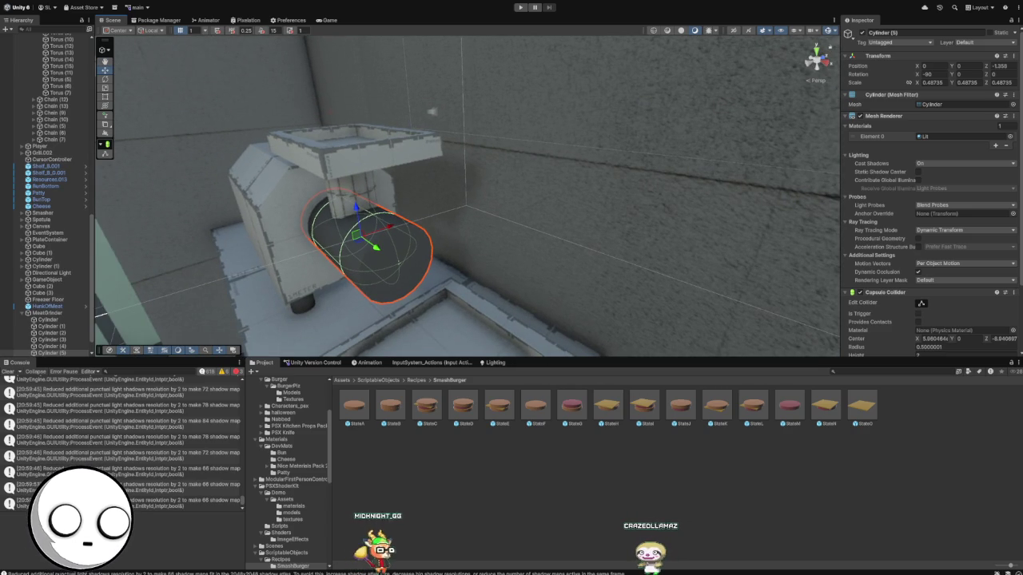
key(e)
key(r)
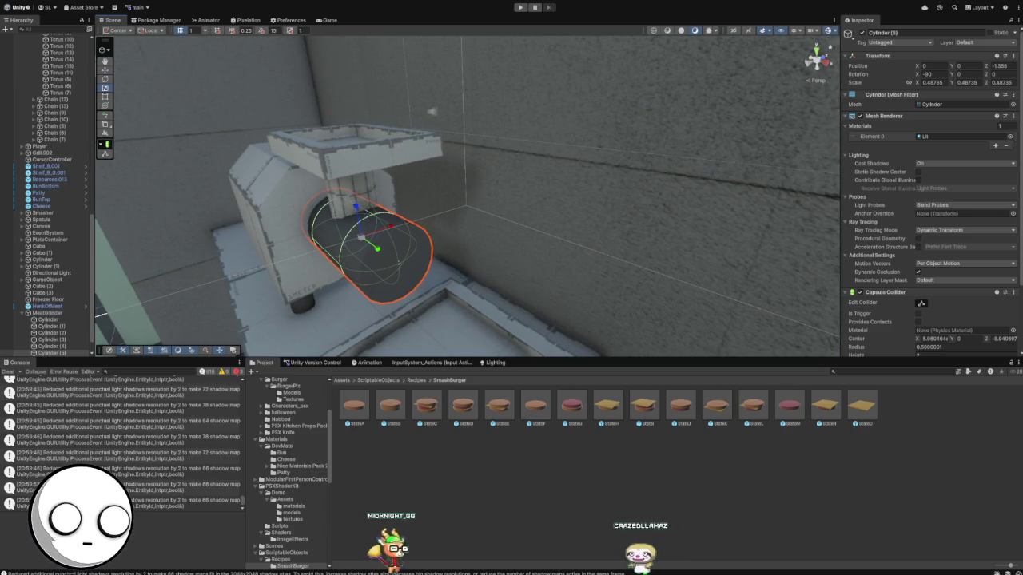
mouse_move(361, 237)
mouse_down()
mouse_move(559, 249)
mouse_move(451, 228)
mouse_up()
key(w)
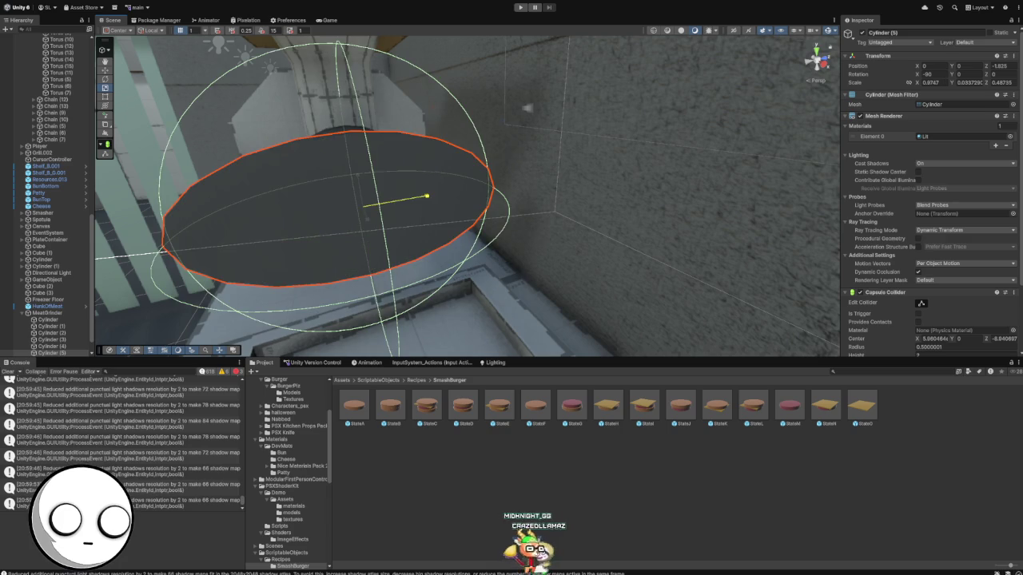
Scale the Cylinder (5) disc to 0.55 on X and Z so it caps the tube's end
mouse_move(918, 82)
mouse_down()
mouse_move(959, 82)
mouse_move(911, 83)
mouse_move(942, 82)
mouse_move(931, 82)
mouse_up()
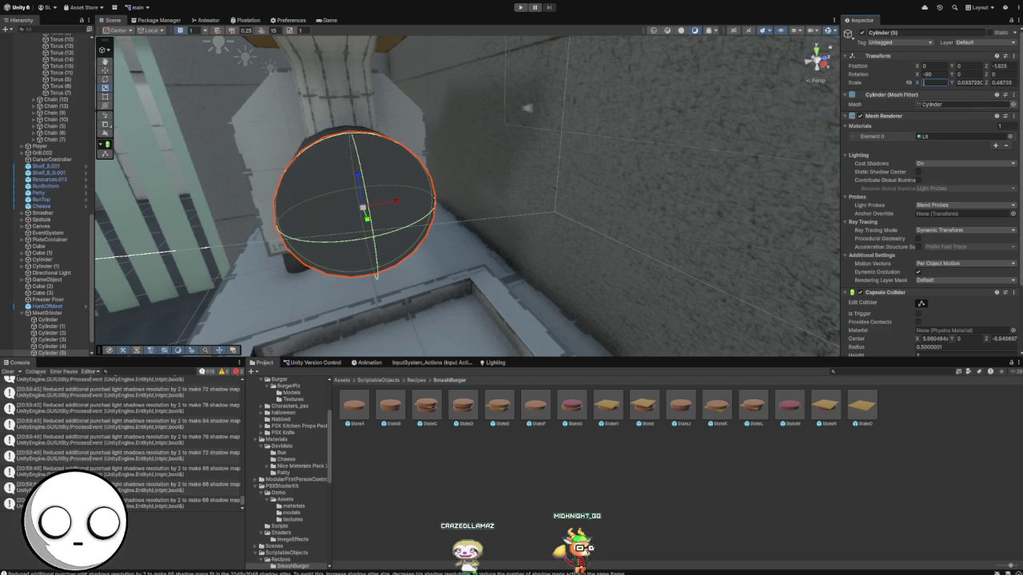
text(0.55)
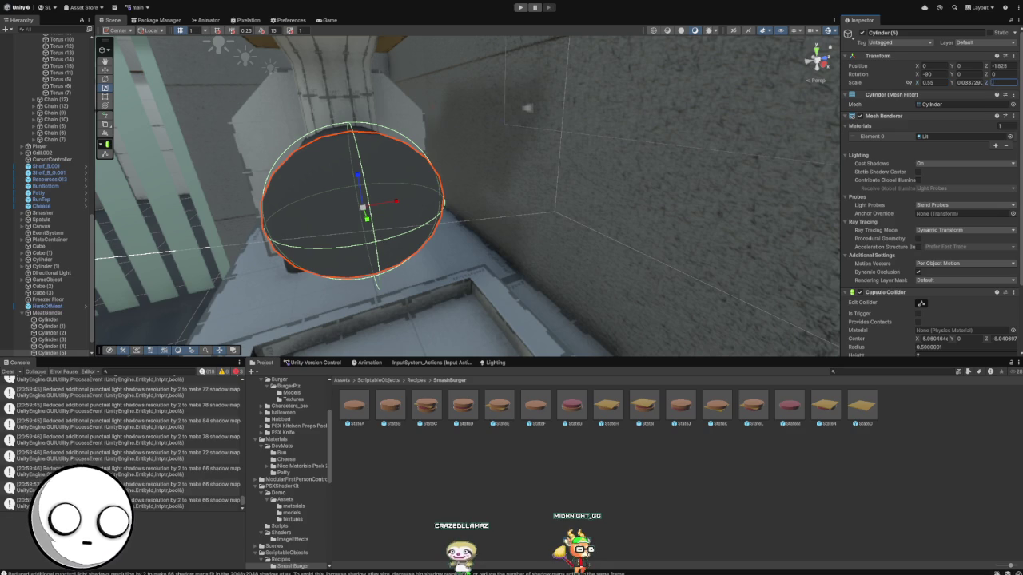
text(.55)
key(Return)
mouse_move(467, 195)
mouse_down()
mouse_move(575, 204)
mouse_move(566, 176)
mouse_move(549, 176)
mouse_move(561, 176)
mouse_up()
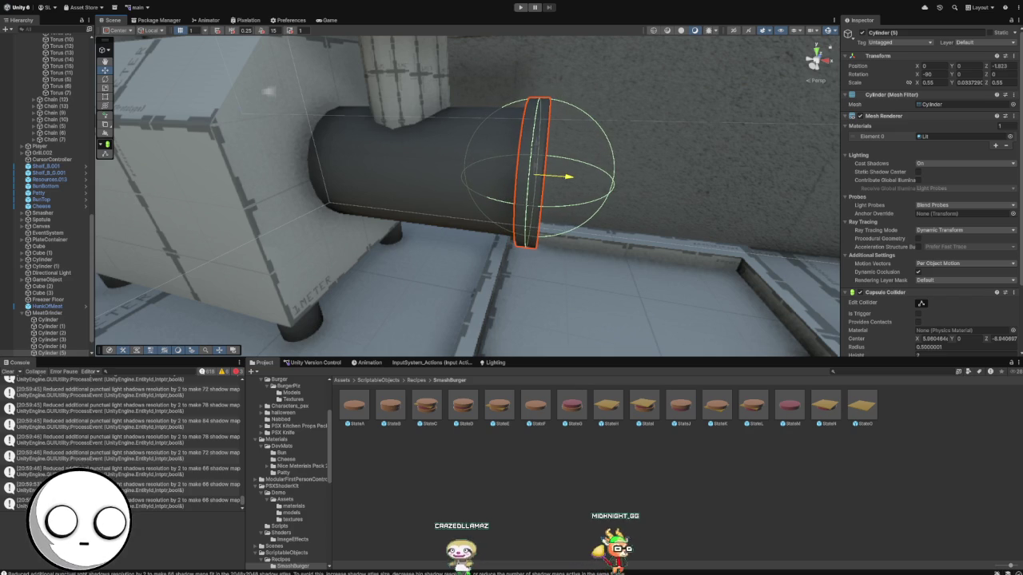
click(639, 120)
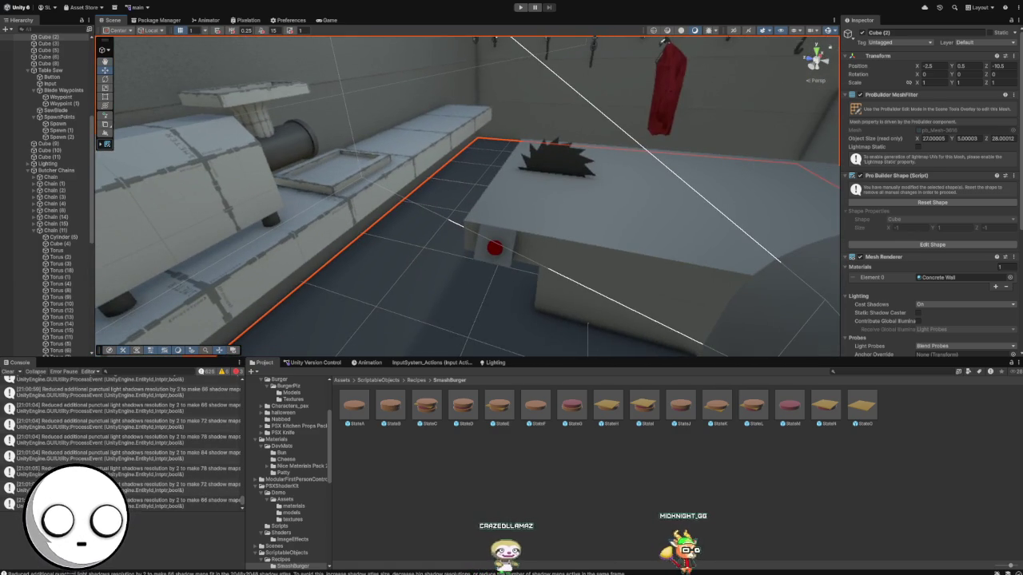
Duplicate the table saw's red Button in the Hierarchy to create Button (1)
click(494, 248)
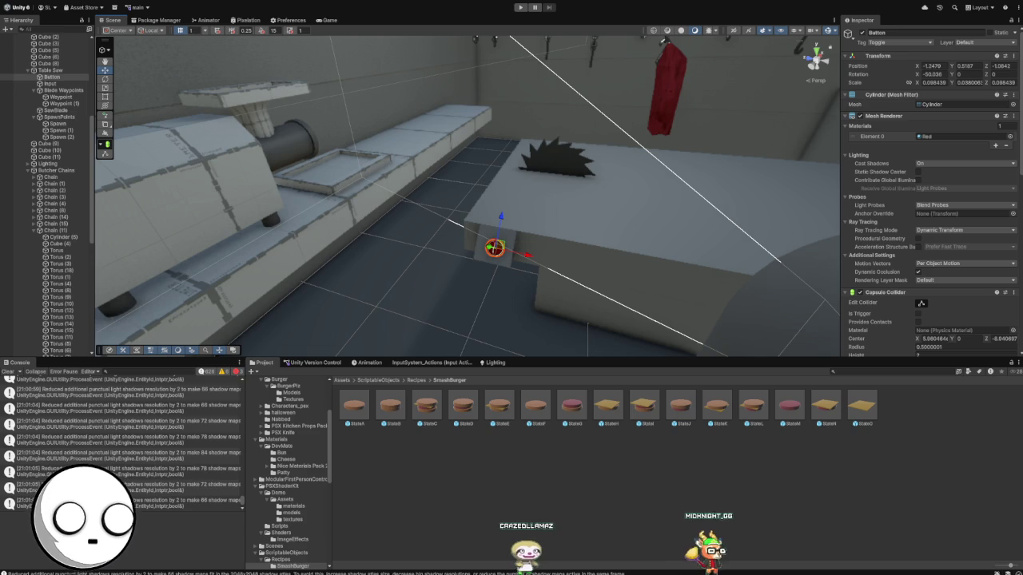
scroll(46, 192, up, 3)
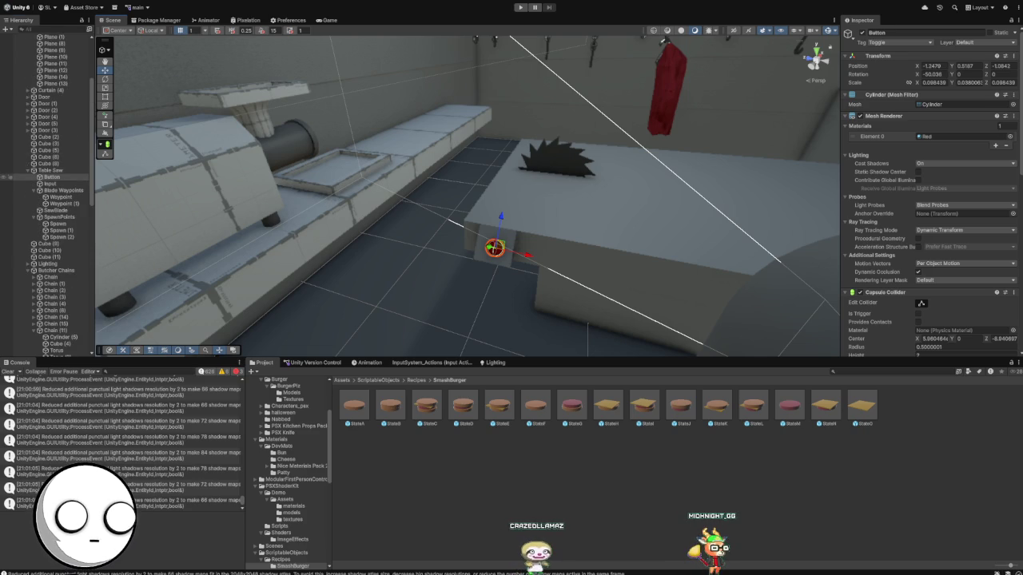
click(51, 177)
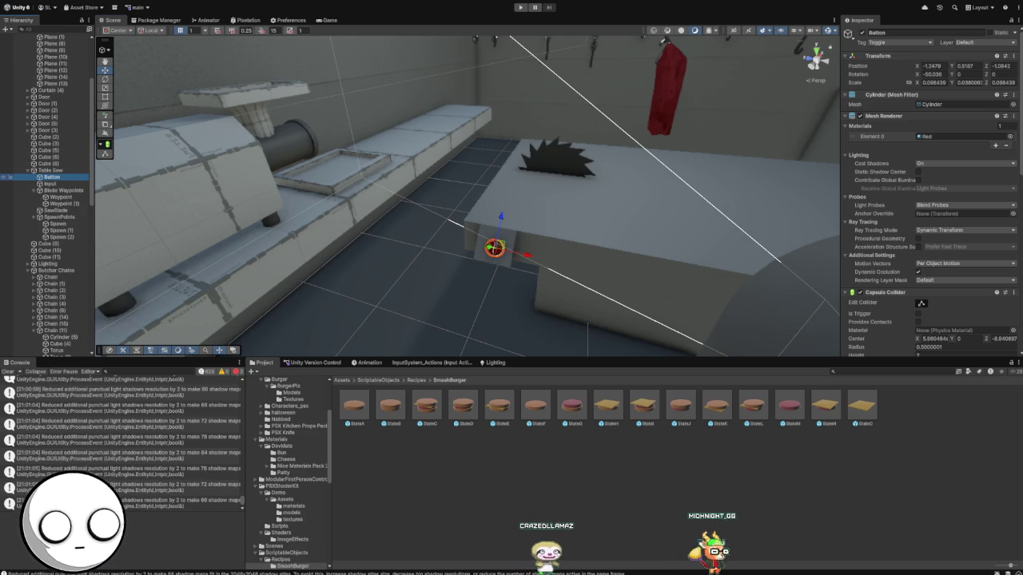
key(ctrl+d)
scroll(46, 192, down, 8)
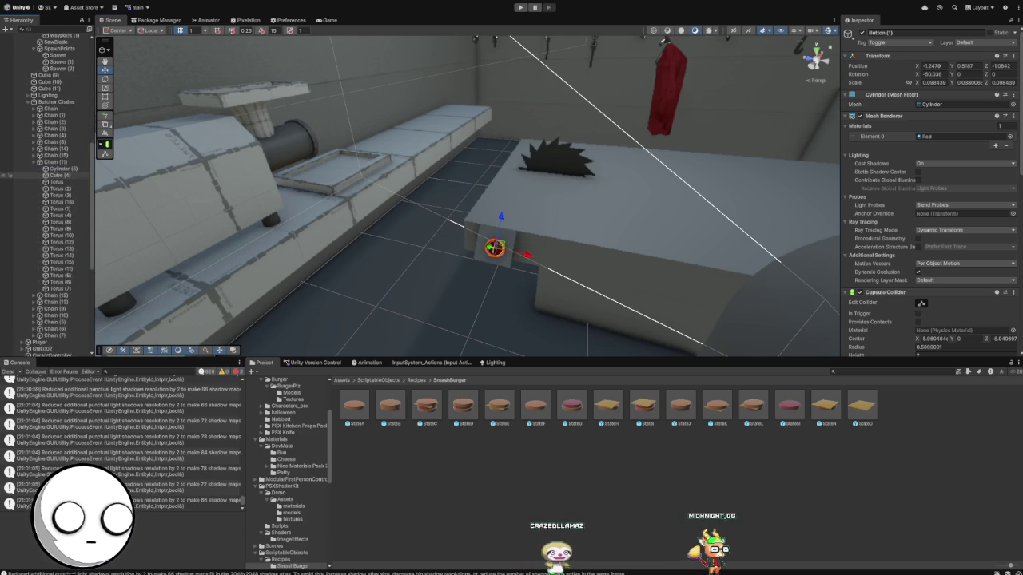
scroll(47, 191, up, 3)
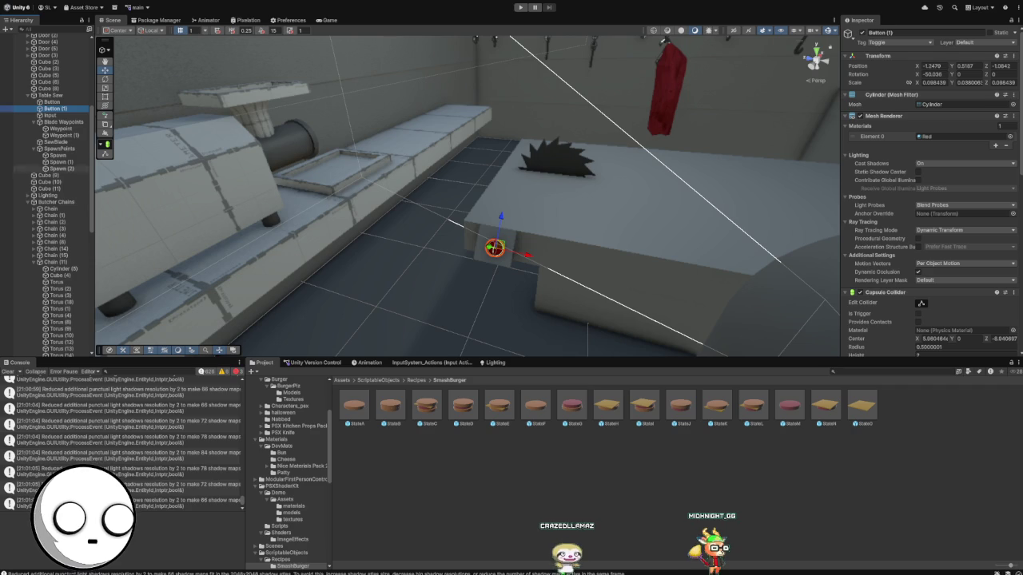
scroll(47, 191, down, 10)
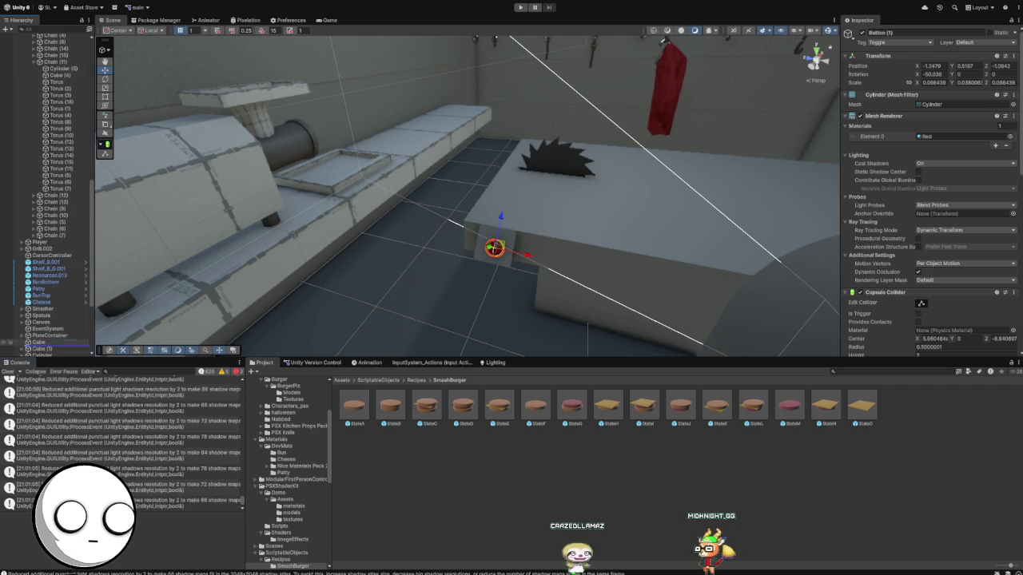
scroll(46, 196, down, 6)
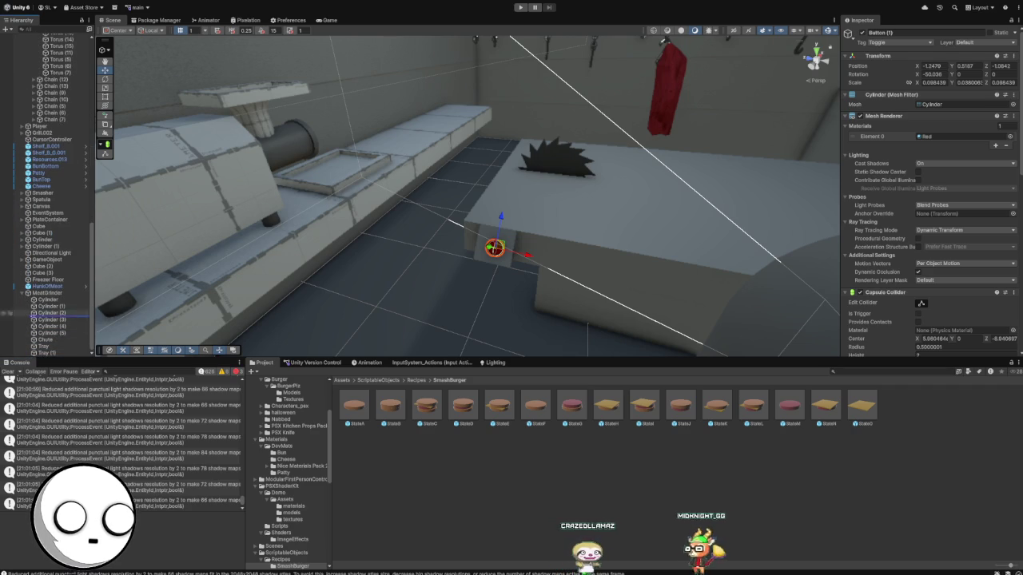
scroll(47, 195, down, 1)
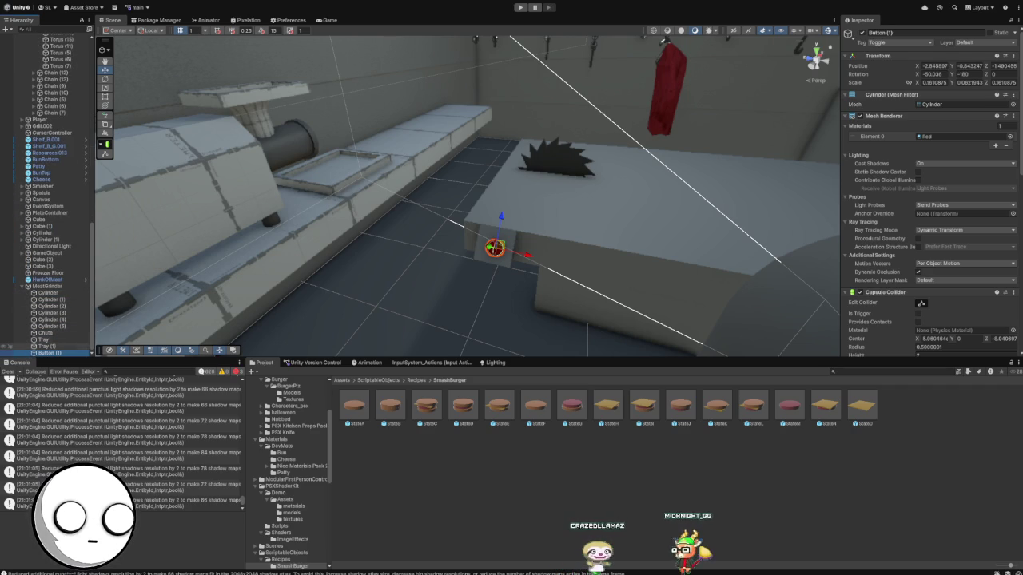
Make Button (1) MeatGrinder's first child and zero its position and X rotation
drag(48, 352, 48, 292)
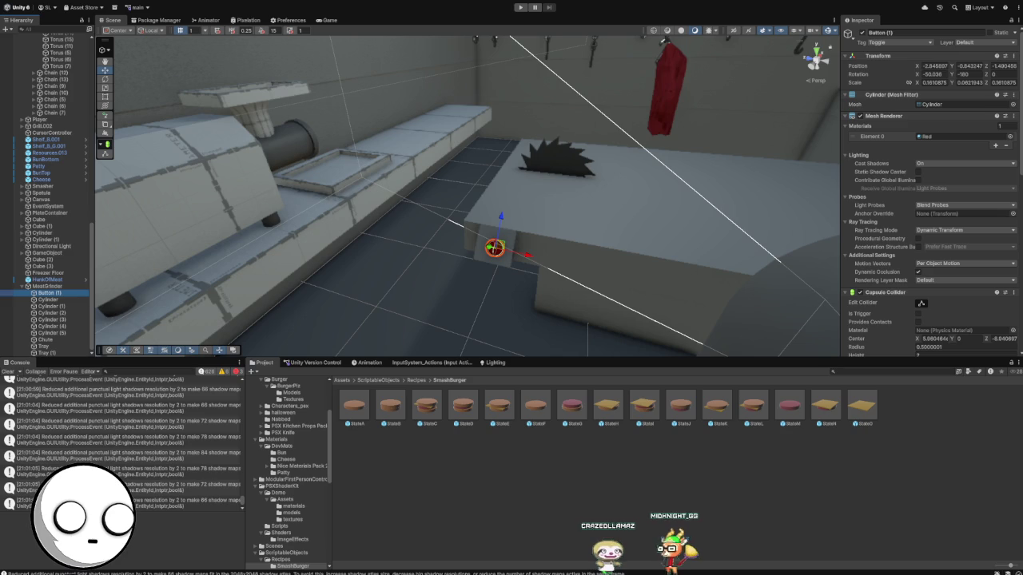
key(F2)
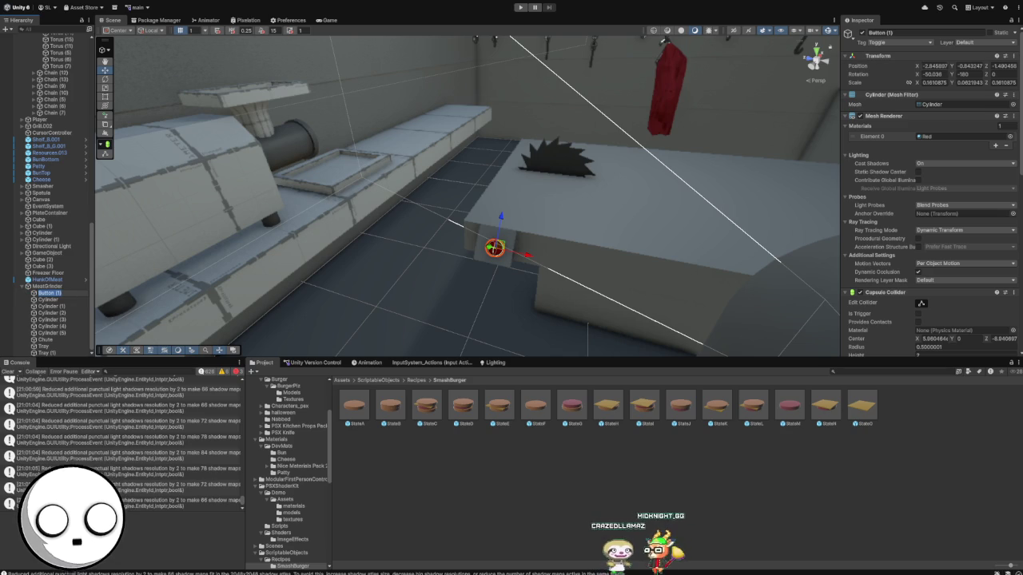
key(Return)
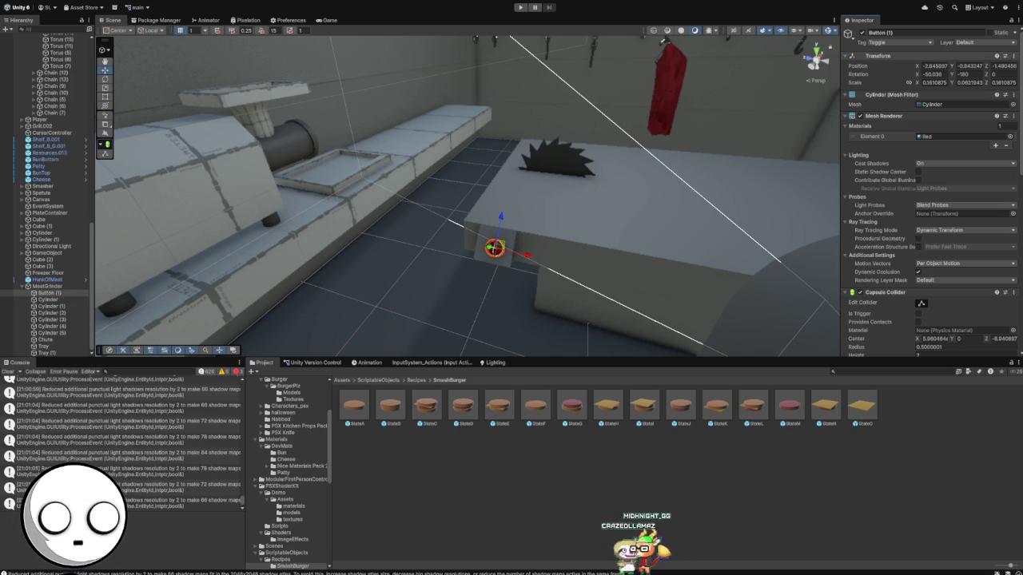
click(970, 66)
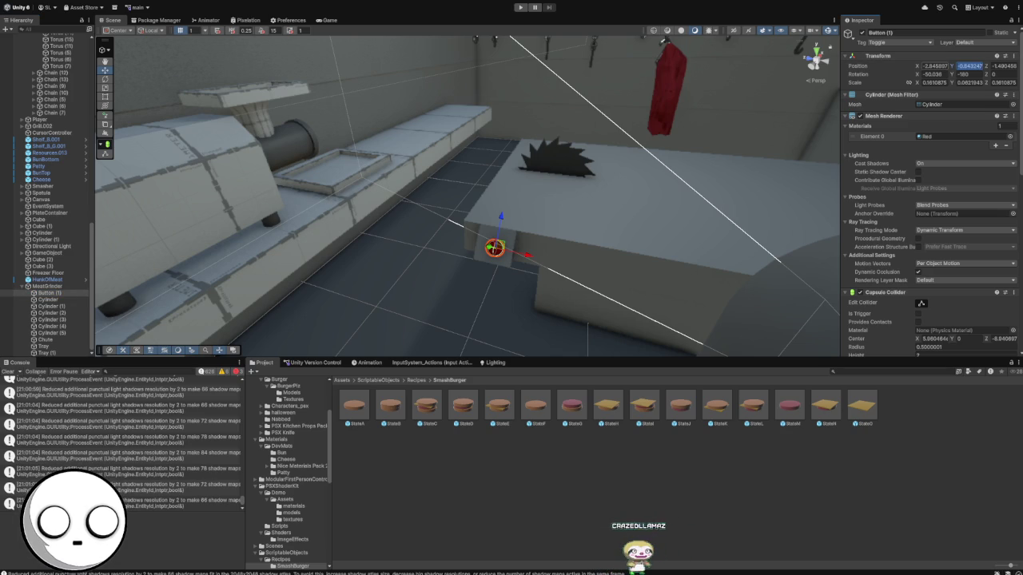
click(935, 65)
text(0)
key(Tab)
text(0)
key(Tab)
text(0)
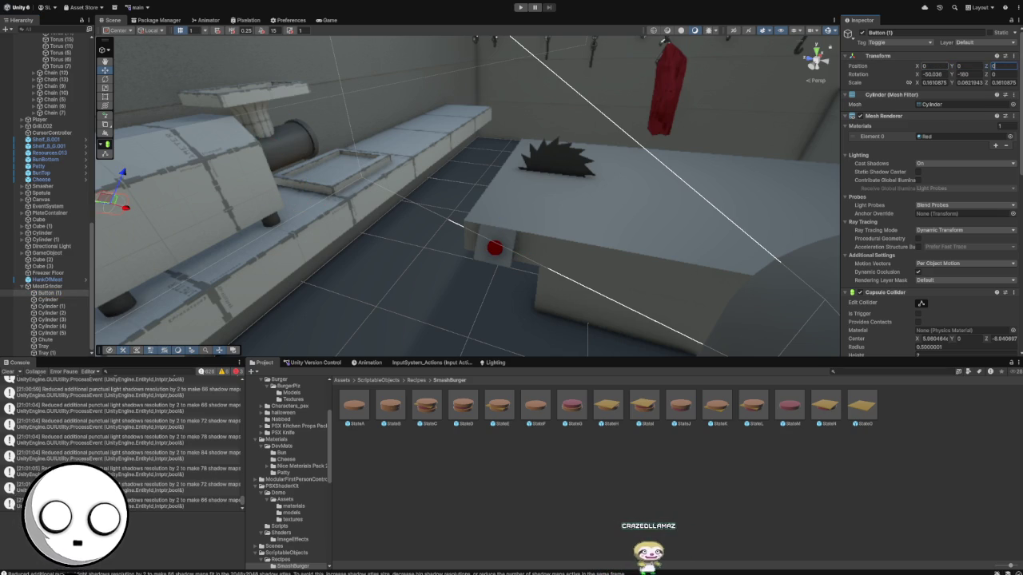
text(0)
key(Tab)
text(0)
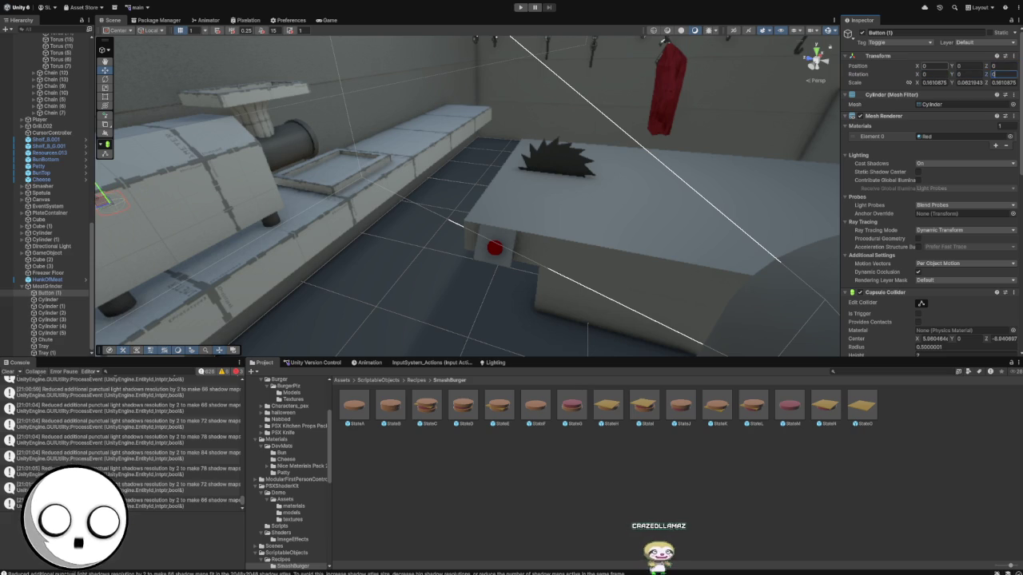
Turn the button 90° on Z and seat it on the grinder box's side at X -0.817
key(f)
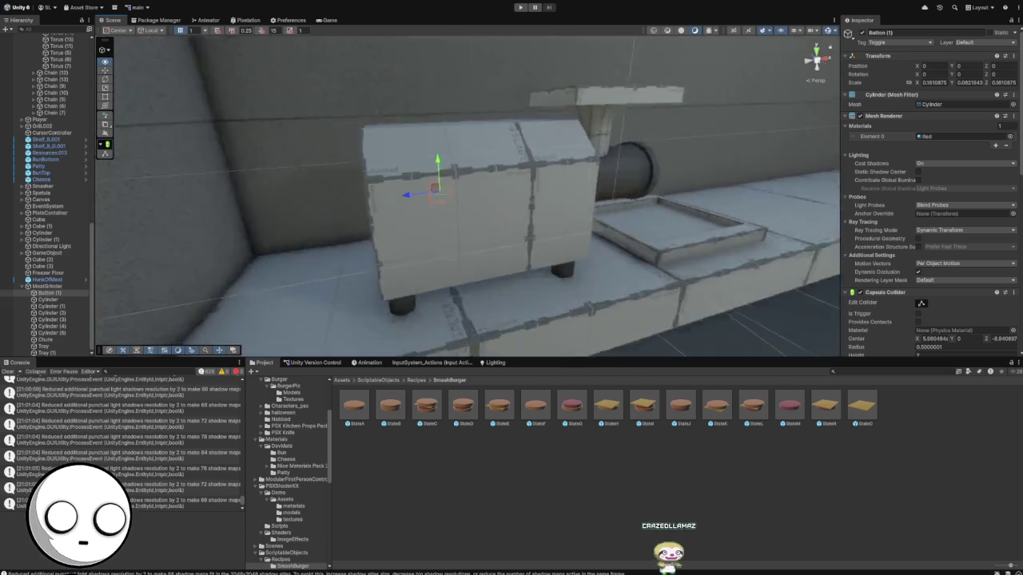
key(e)
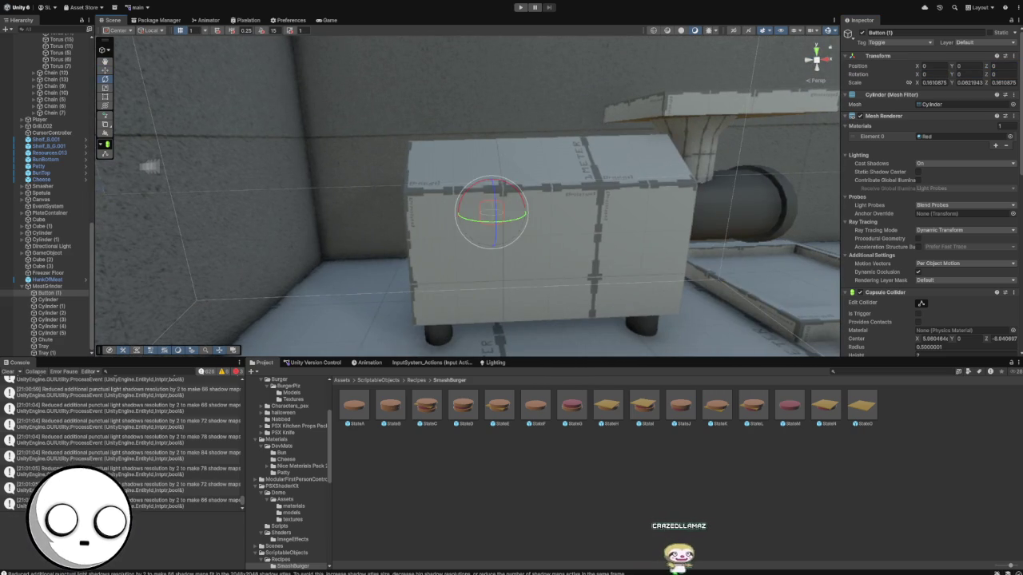
mouse_move(491, 212)
mouse_down()
mouse_move(327, 217)
mouse_move(351, 196)
mouse_move(302, 201)
mouse_move(292, 217)
mouse_up()
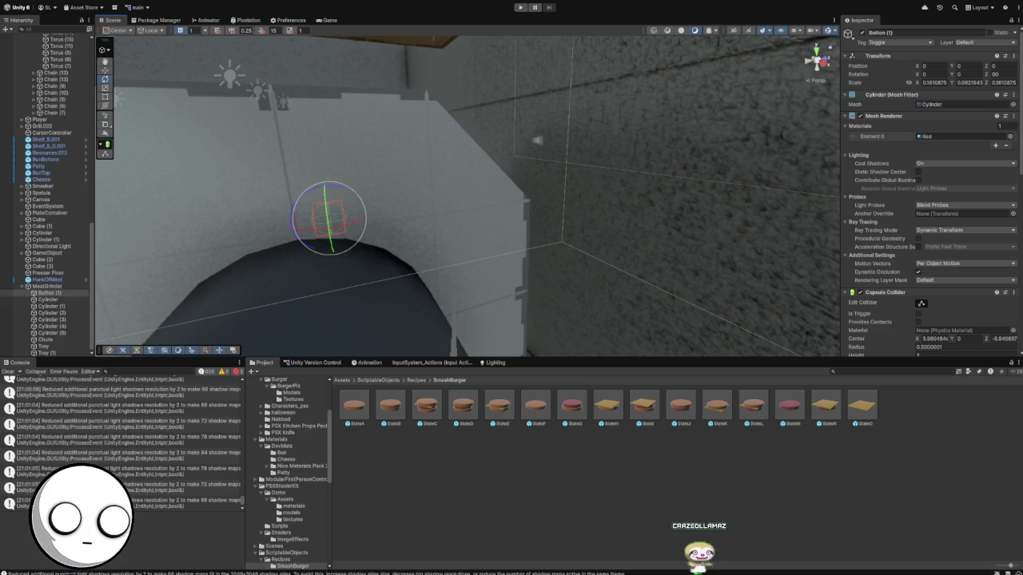
key(f)
key(w)
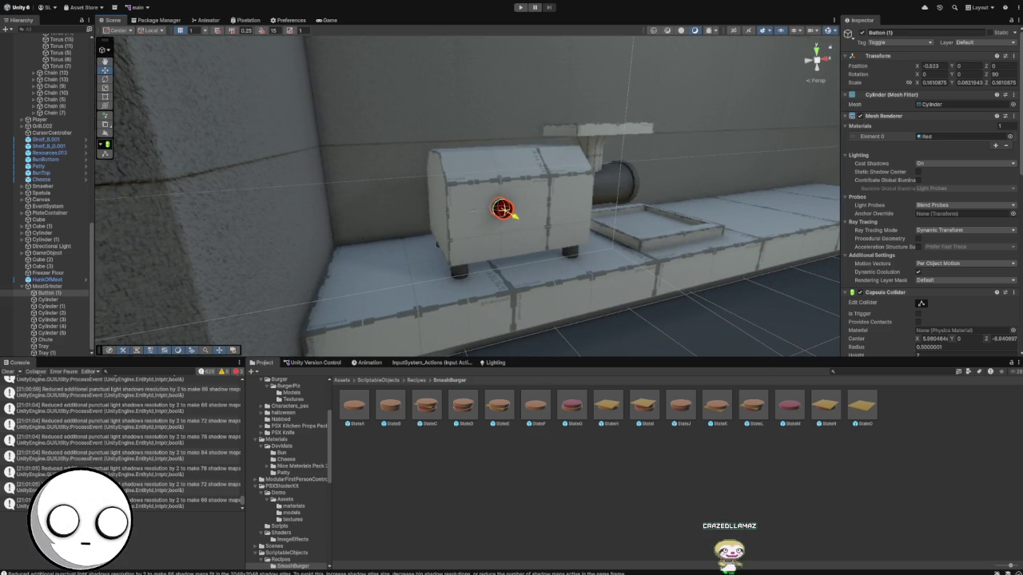
drag(511, 214, 415, 209)
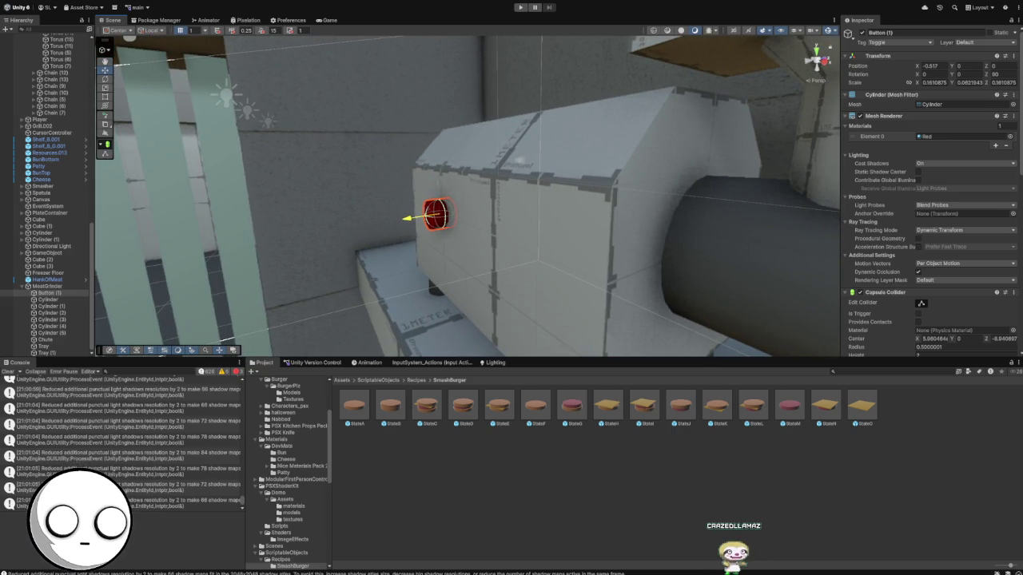
click(172, 171)
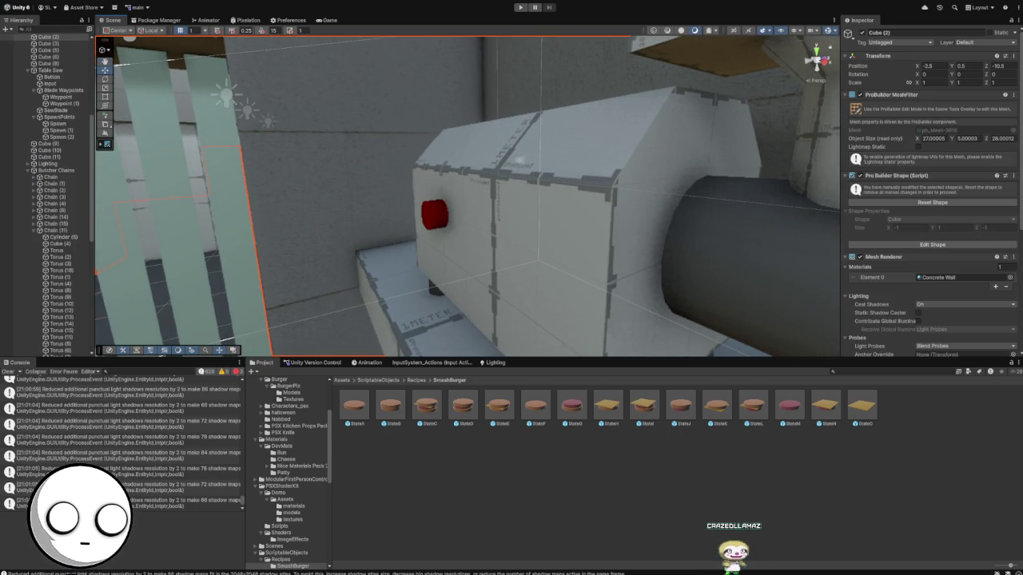
mouse_move(631, 335)
mouse_down()
mouse_move(676, 354)
mouse_move(619, 351)
mouse_move(473, 300)
mouse_up()
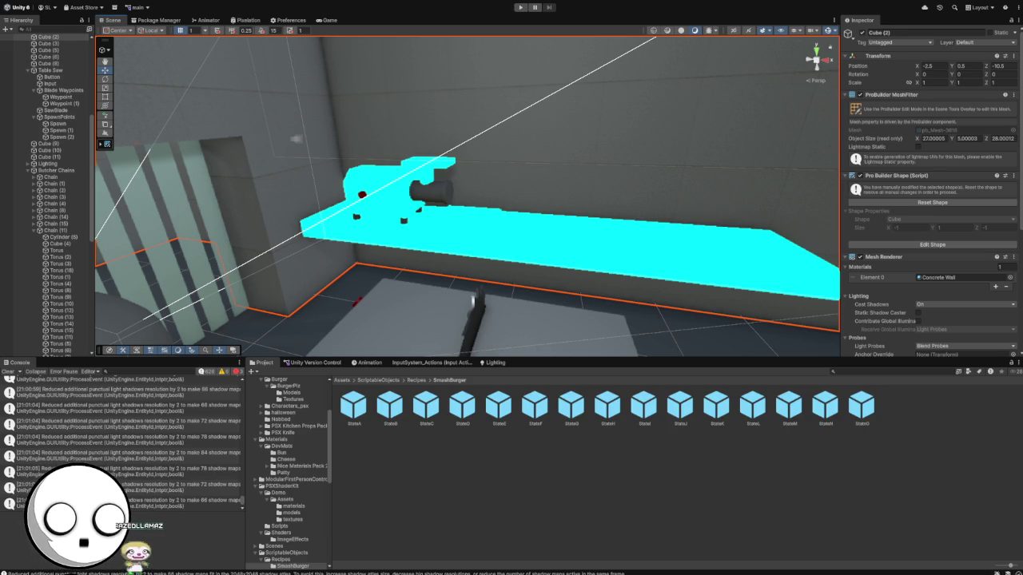
click(473, 300)
drag(473, 301, 160, 239)
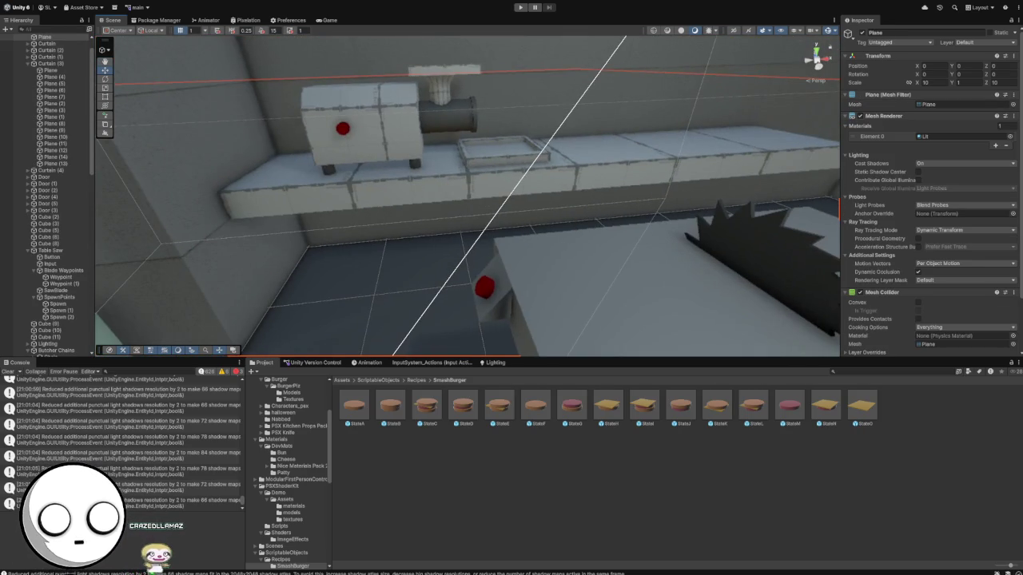
drag(479, 280, 719, 349)
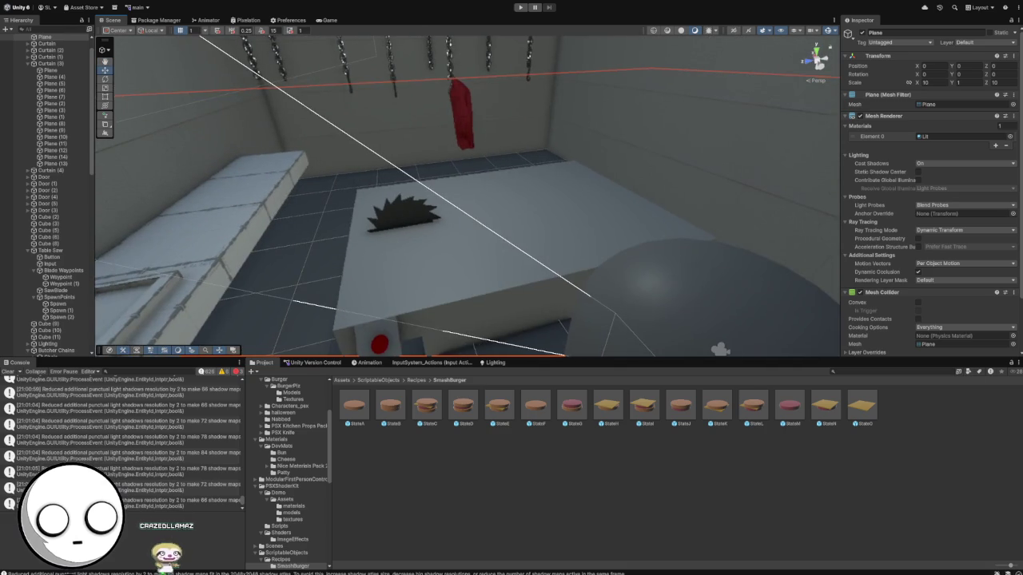
click(687, 255)
drag(512, 199, 447, 303)
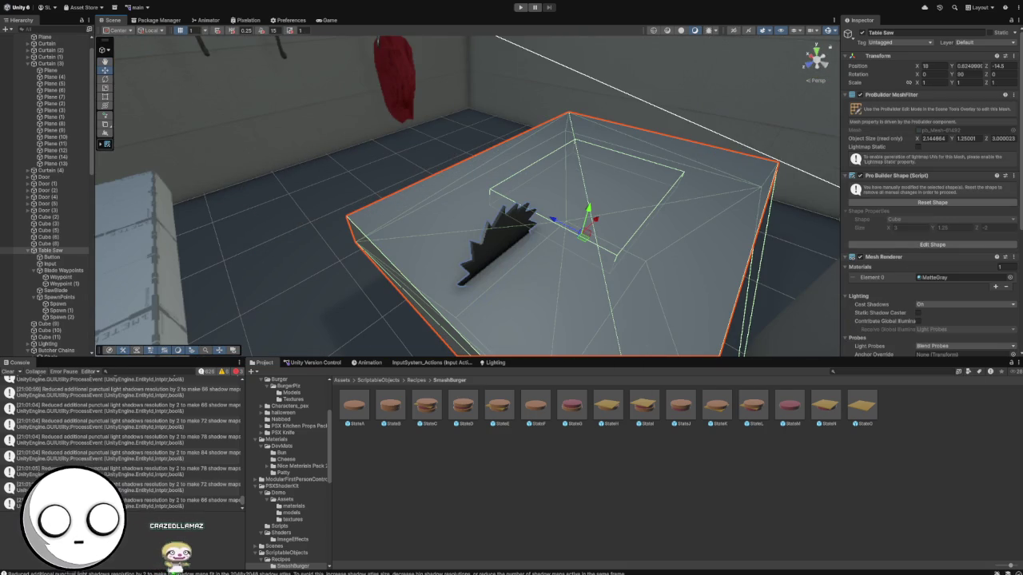
click(495, 240)
mouse_move(496, 239)
mouse_down()
mouse_move(424, 227)
mouse_move(375, 236)
mouse_up()
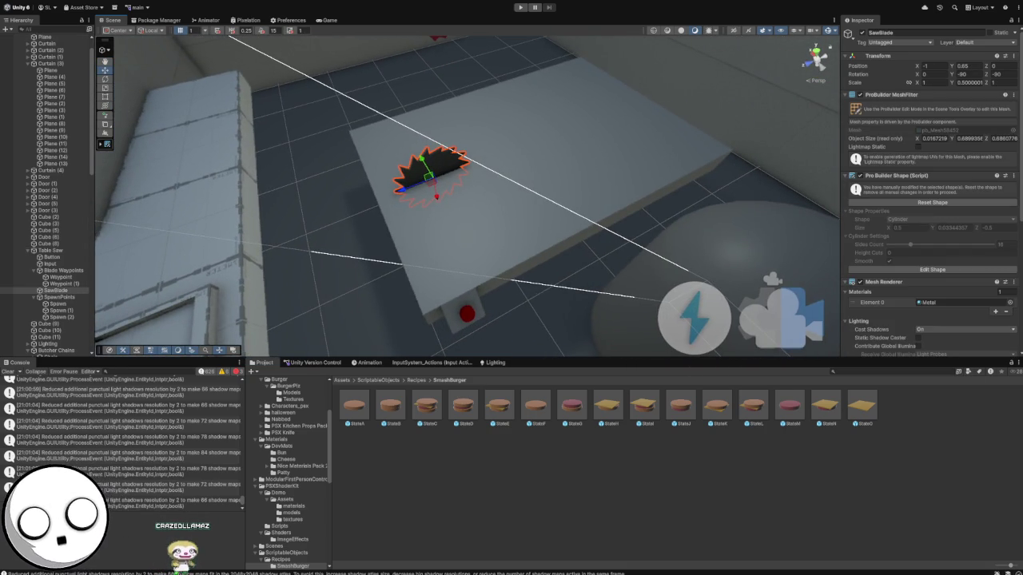